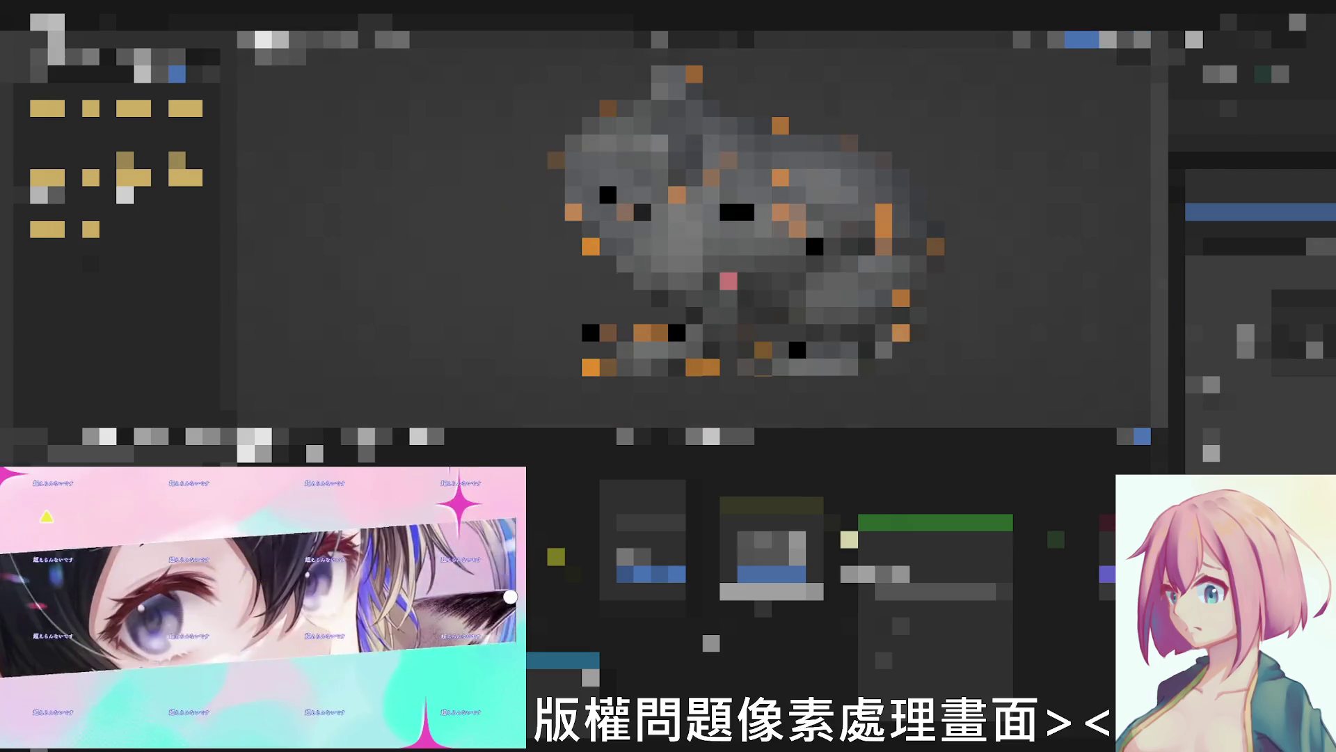
# Switch the preview from the grey frog-like creature to the small dark yellow one.
pyautogui.click(1082, 39)
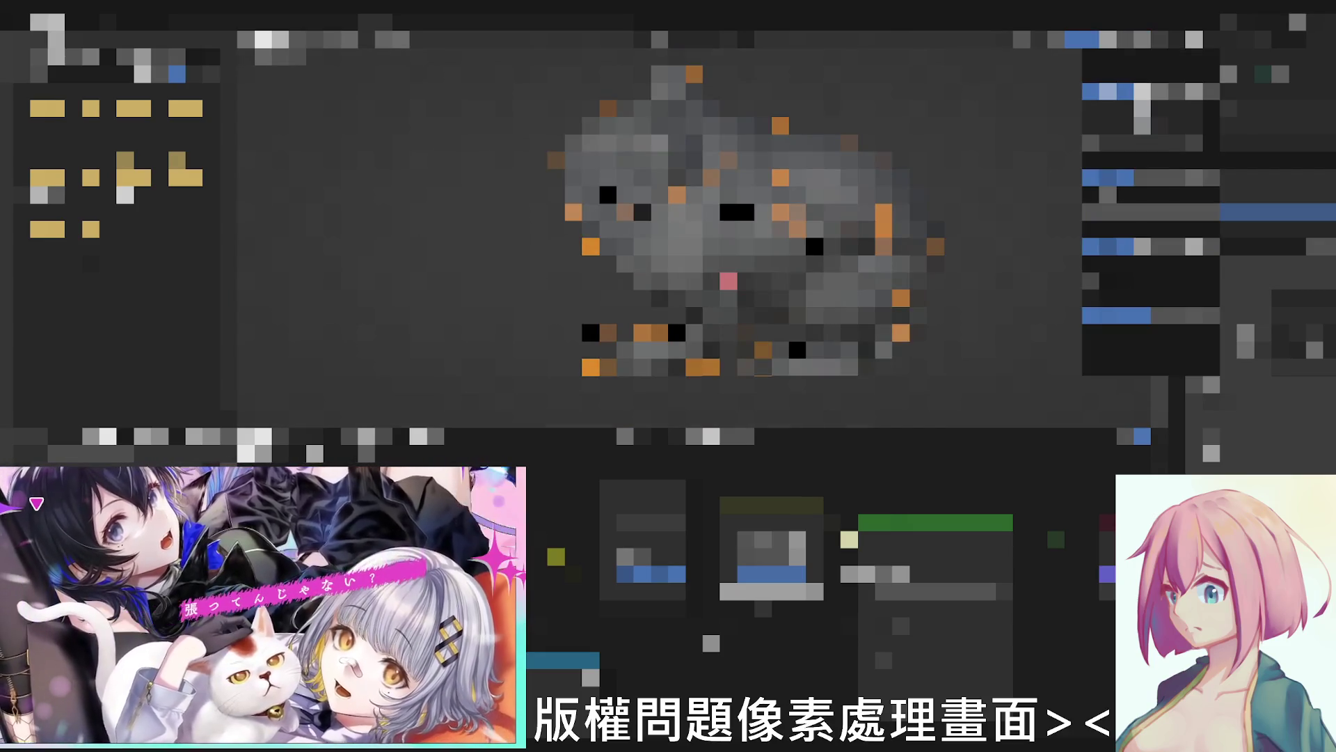
pyautogui.press('Escape')
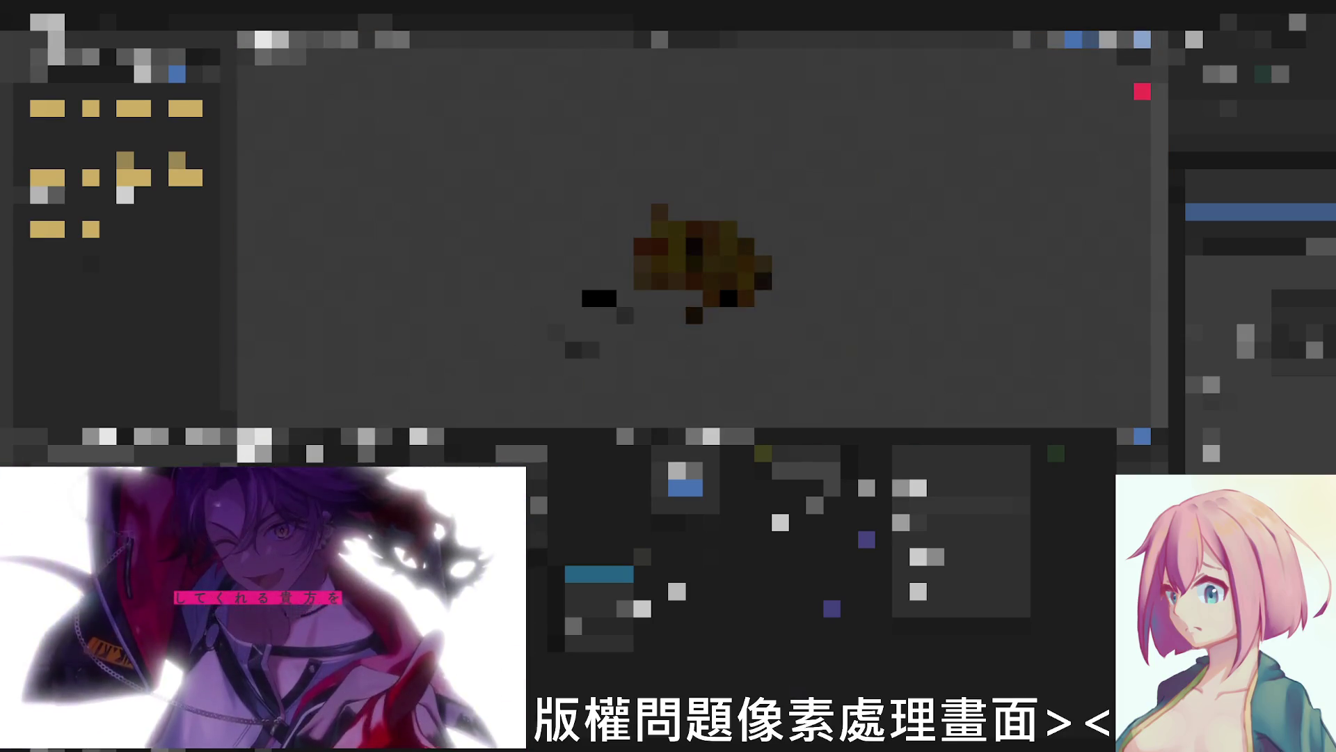
# Play the creature's animation in the preview, then recolour the sprite's lower pixels pink.
pyautogui.rightClick(687, 206)
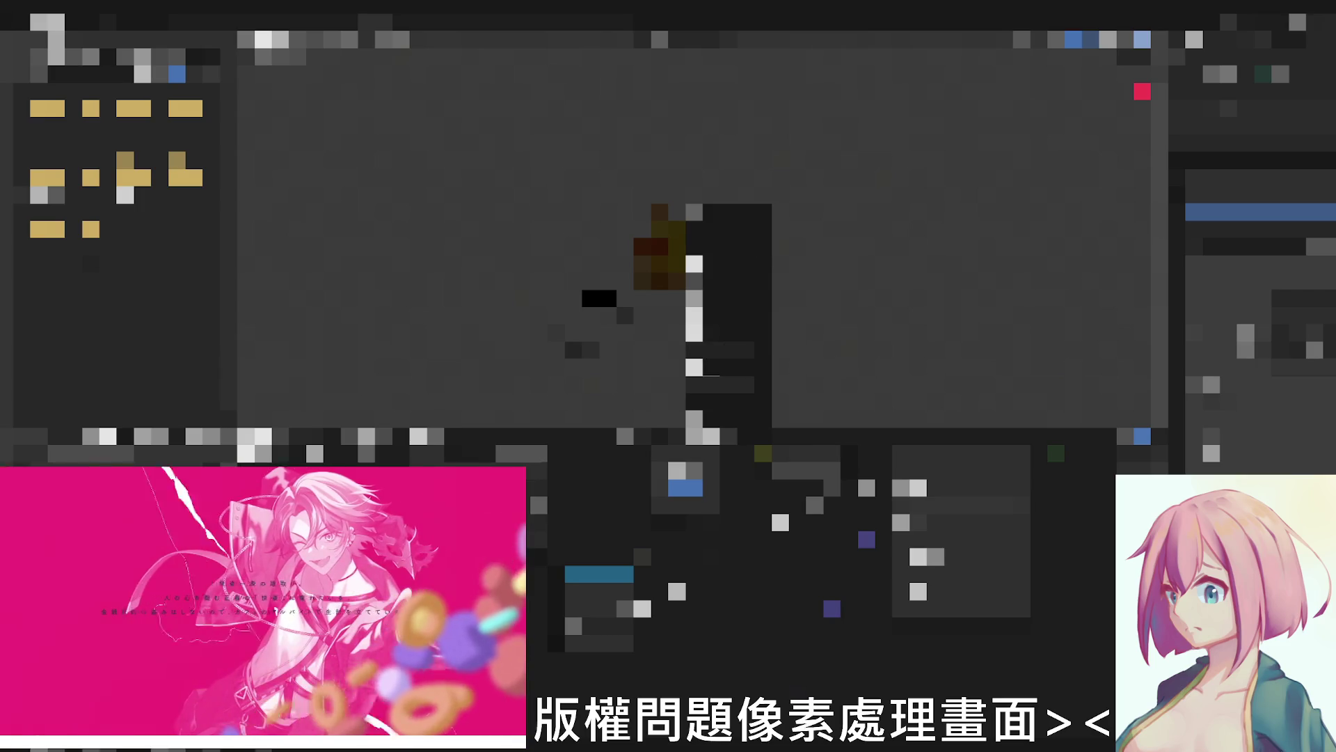
pyautogui.moveTo(728, 385)
pyautogui.click(814, 393)
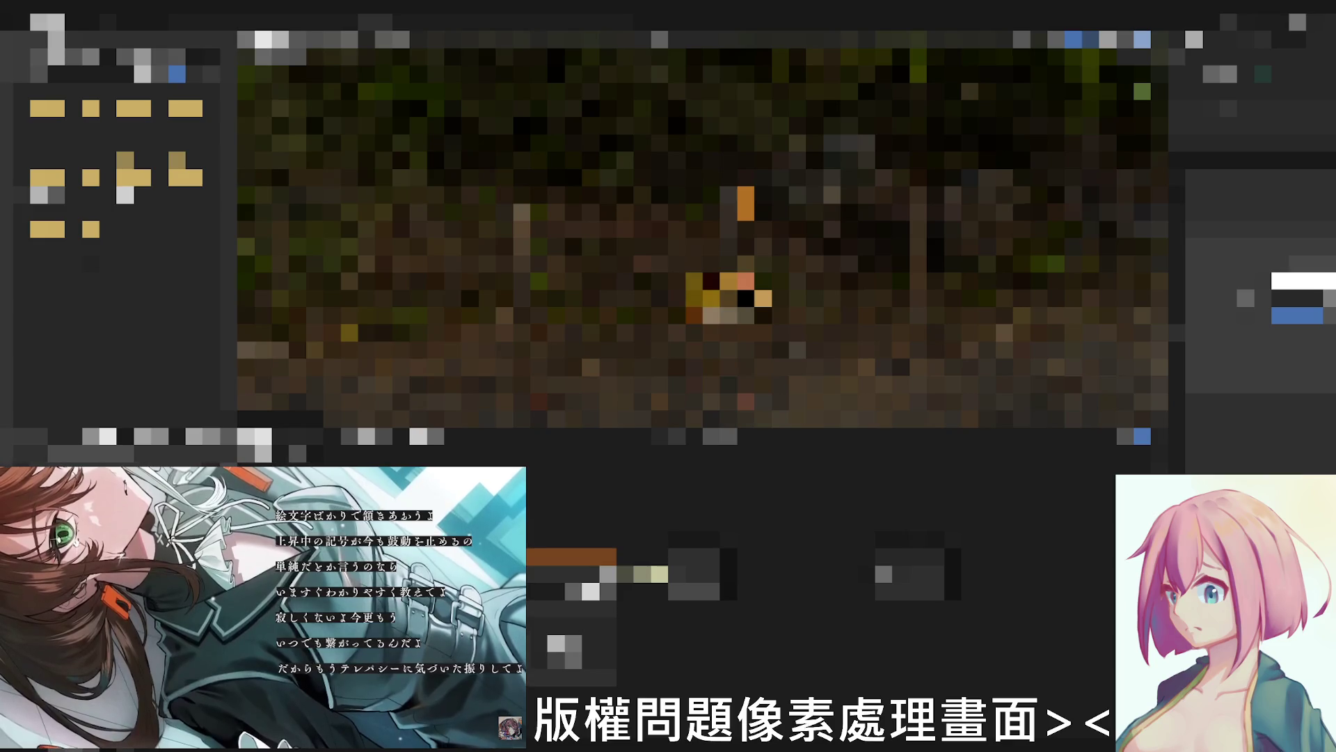
pyautogui.click(1298, 298)
pyautogui.click(1328, 177)
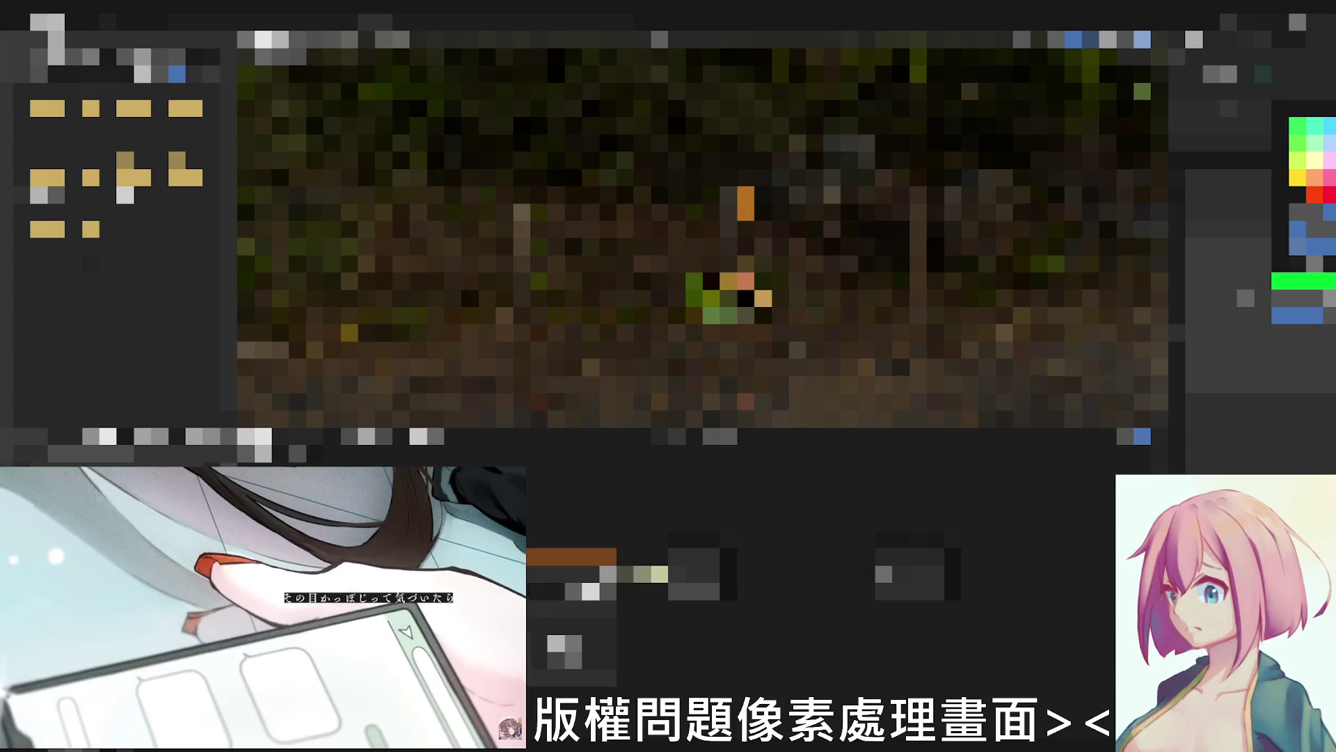
# Recolour the character's lower part blue, then salmon orange, and finally pale yellow.
pyautogui.click(1314, 229)
pyautogui.press('Escape')
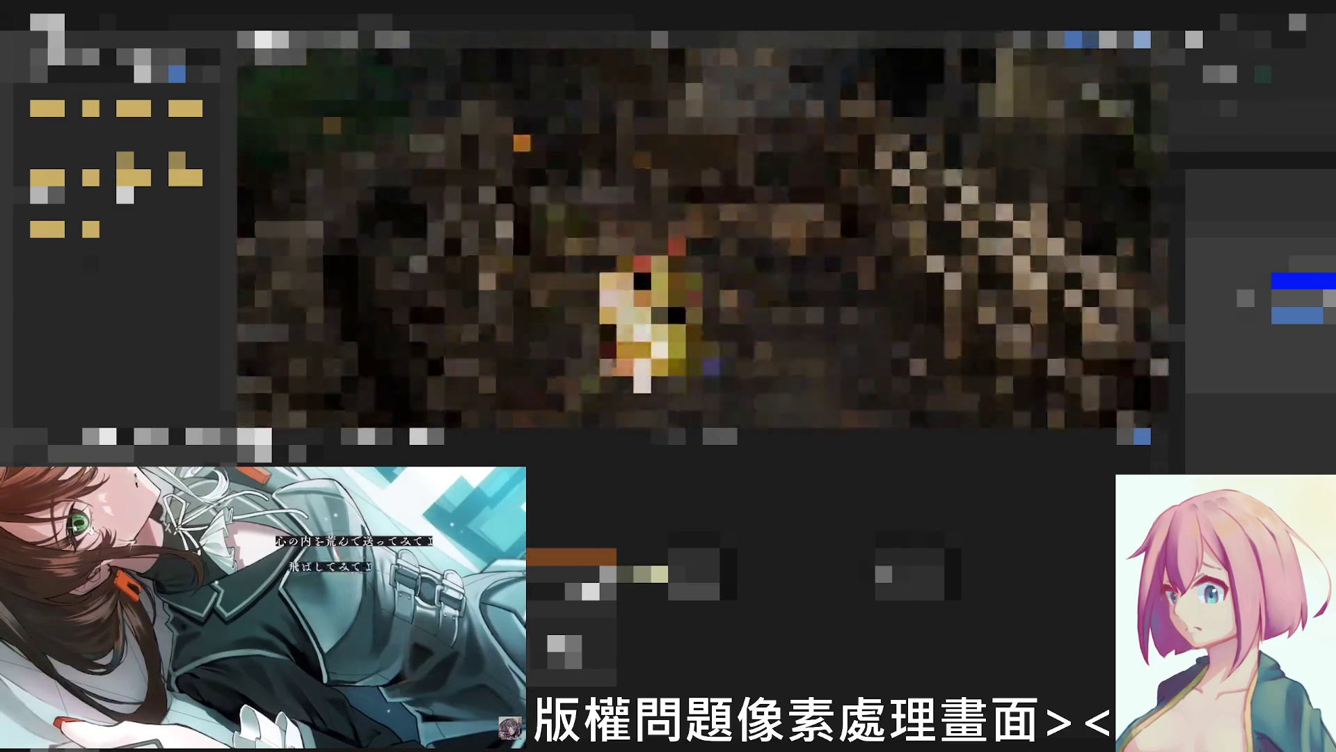
pyautogui.press('c')
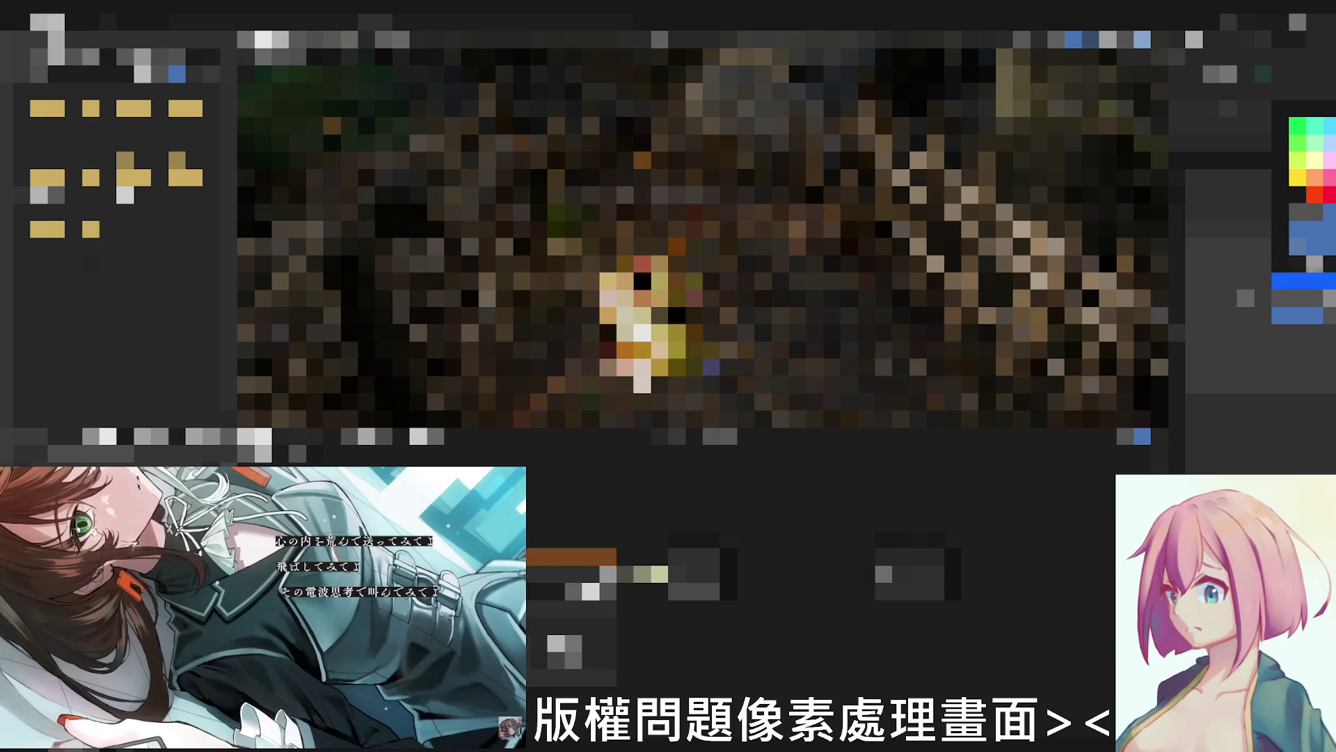
pyautogui.press('Escape')
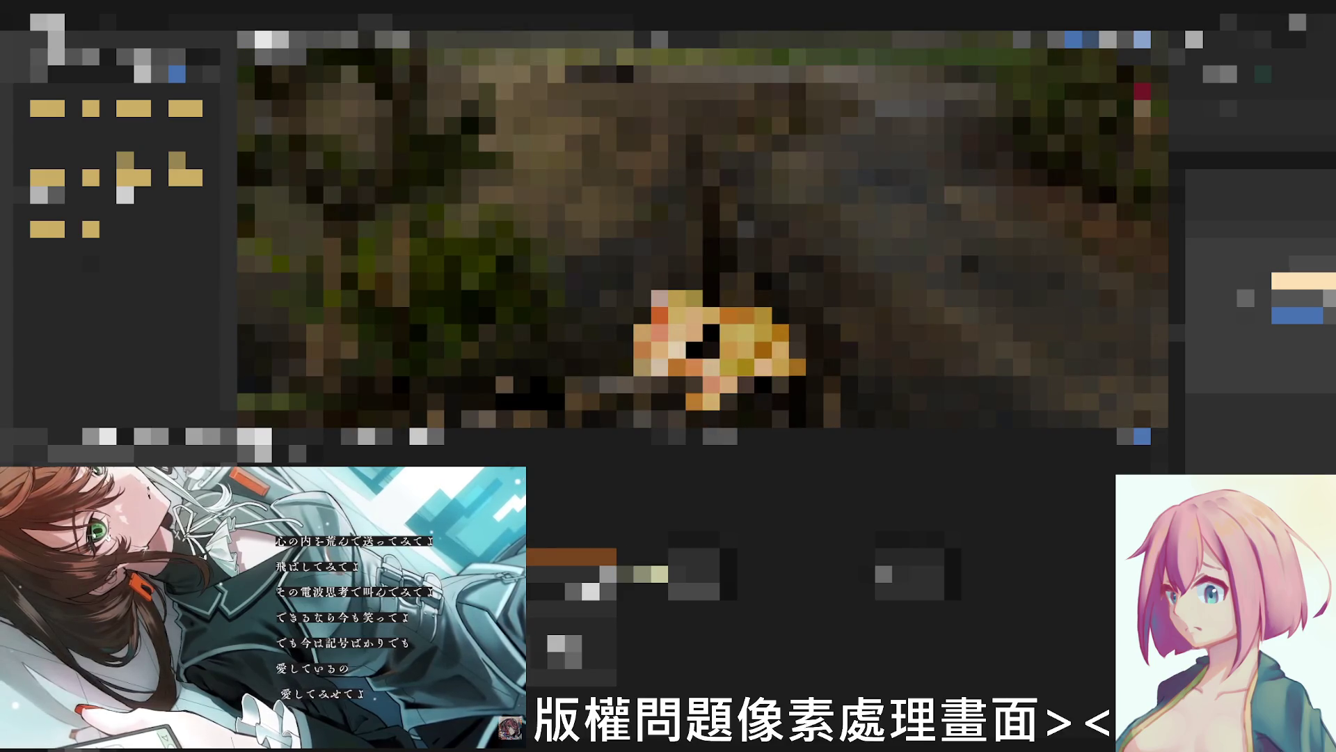
pyautogui.click(1314, 281)
pyautogui.click(1315, 194)
pyautogui.click(1314, 160)
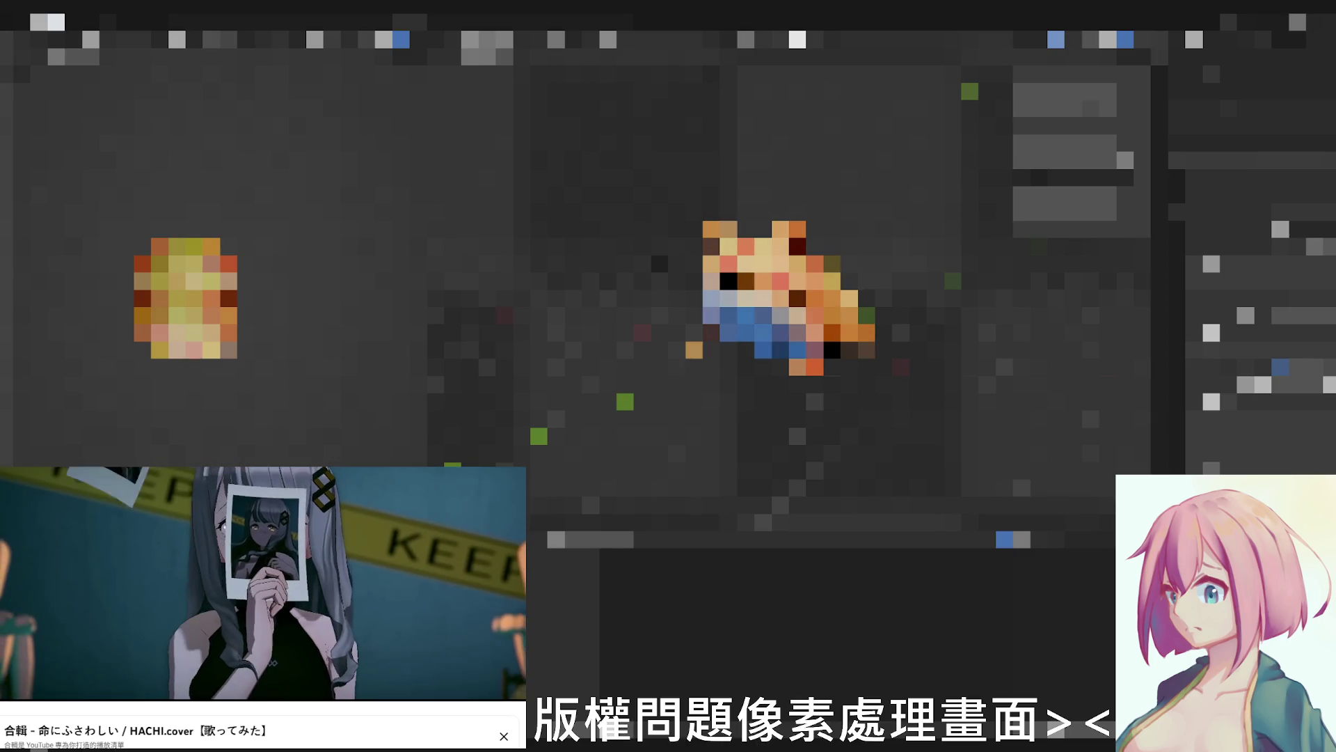
# Browse an options list without choosing anything, then enlarge the orange frog in the central view.
pyautogui.click(73, 56)
pyautogui.click(70, 110)
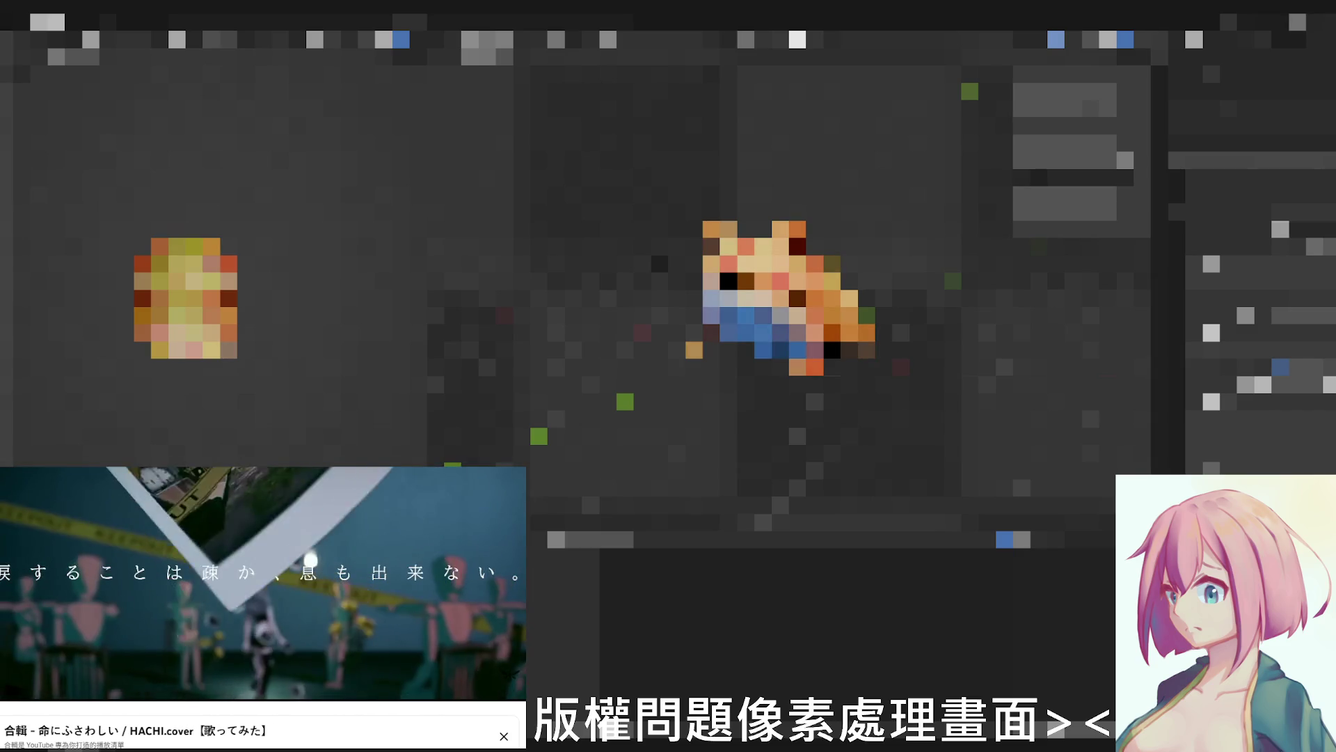
pyautogui.click(1304, 238)
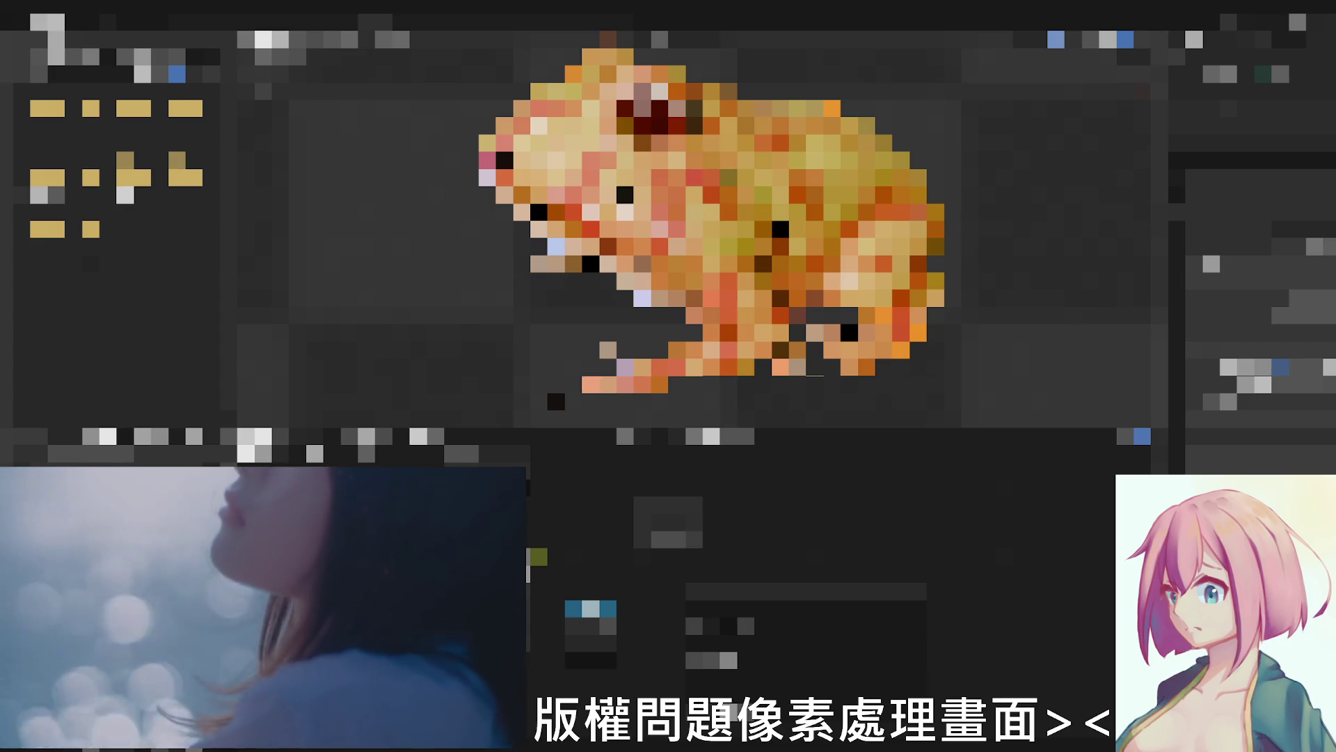
# Turn and tilt the orange frog figure into a new pose.
pyautogui.click(763, 643)
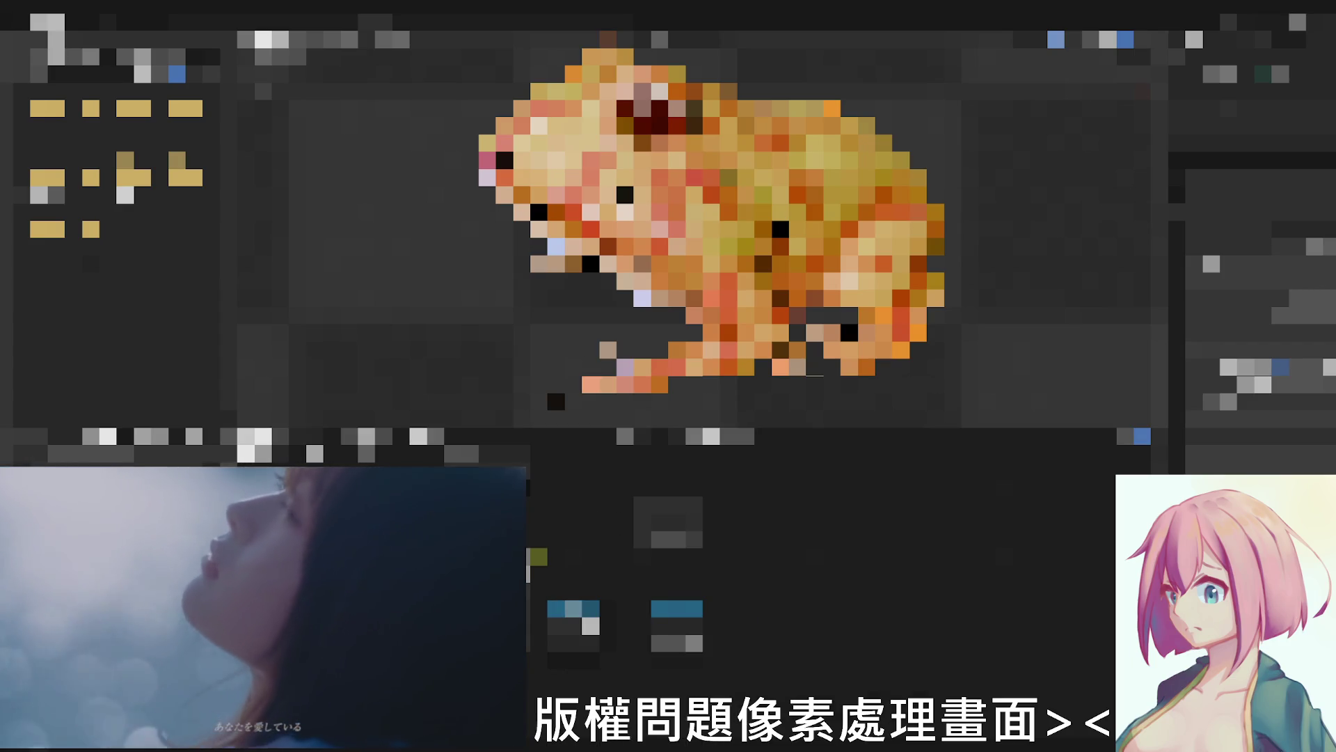